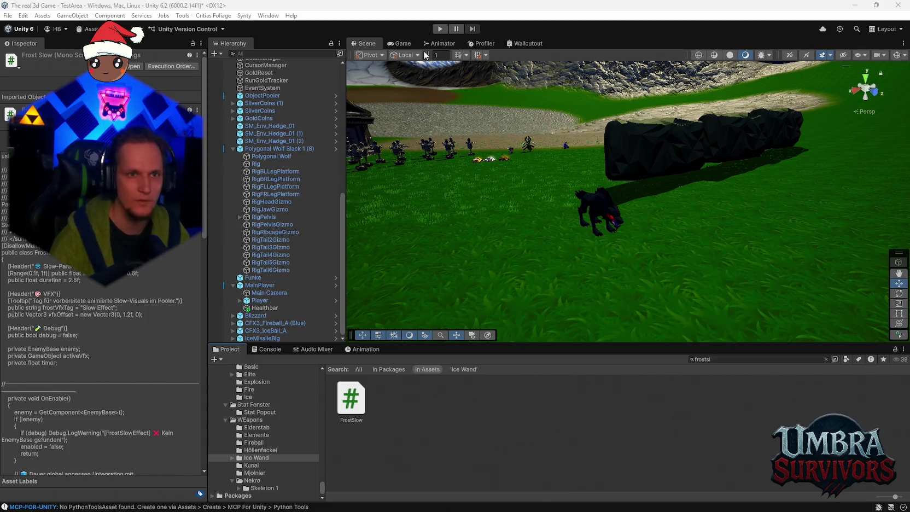
Step: Start Play mode, walk into the temple, and equip the IceWand from the customization book
left_click(440, 29)
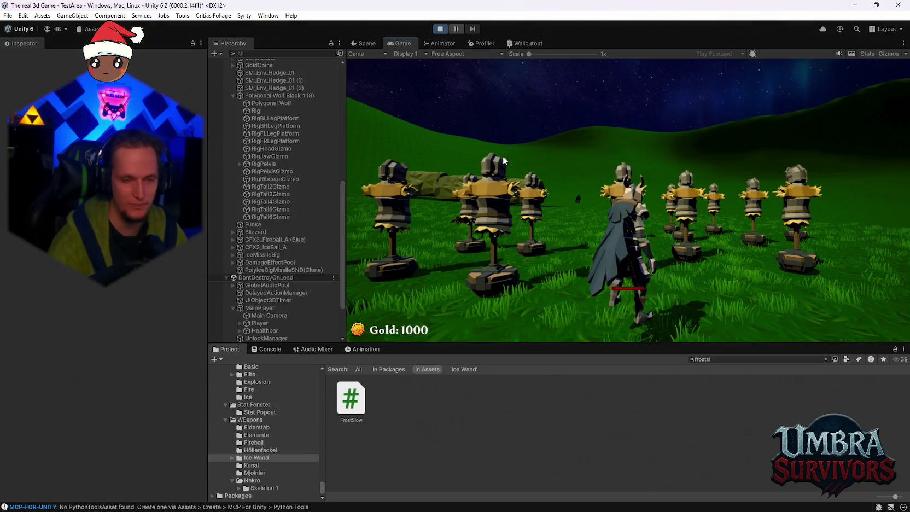
key("w")
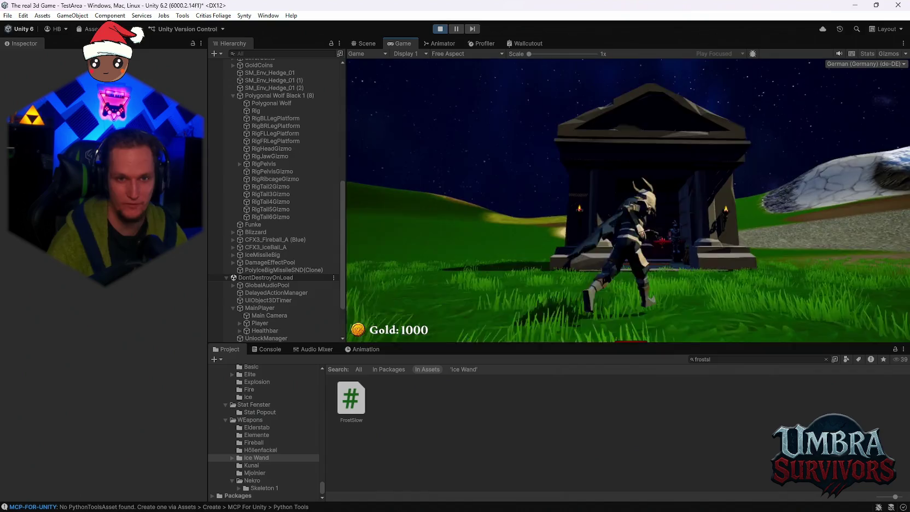
key("space")
key("w")
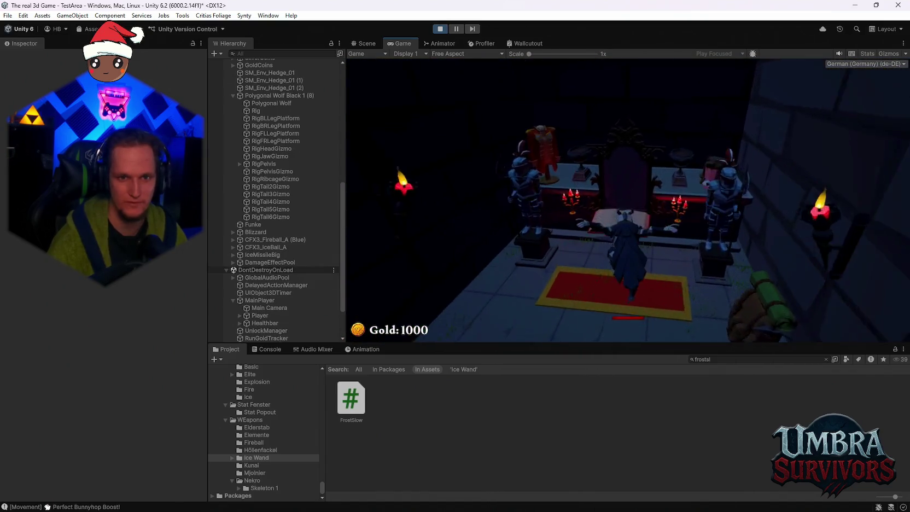
key("e")
left_click(556, 238)
left_click(811, 82)
Step: Run at the training dummies to hit them with ice attacks and the frost field
key("w")
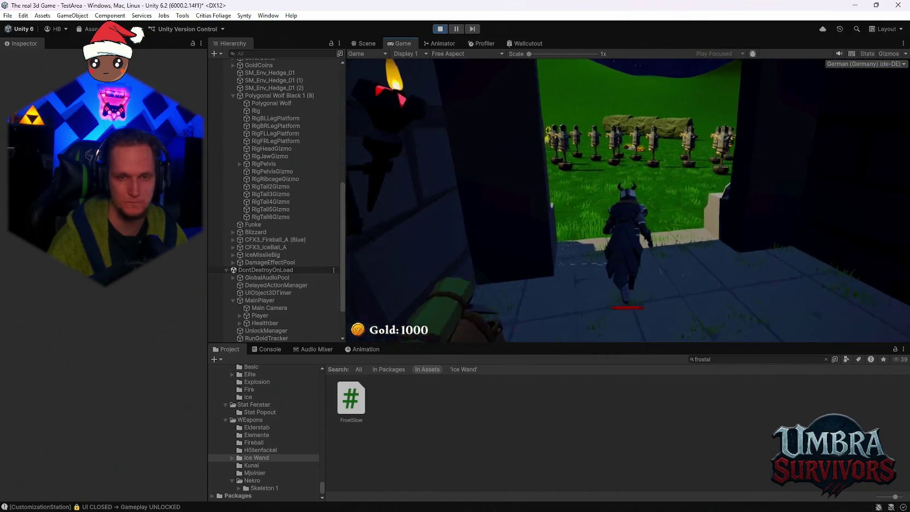
key("w")
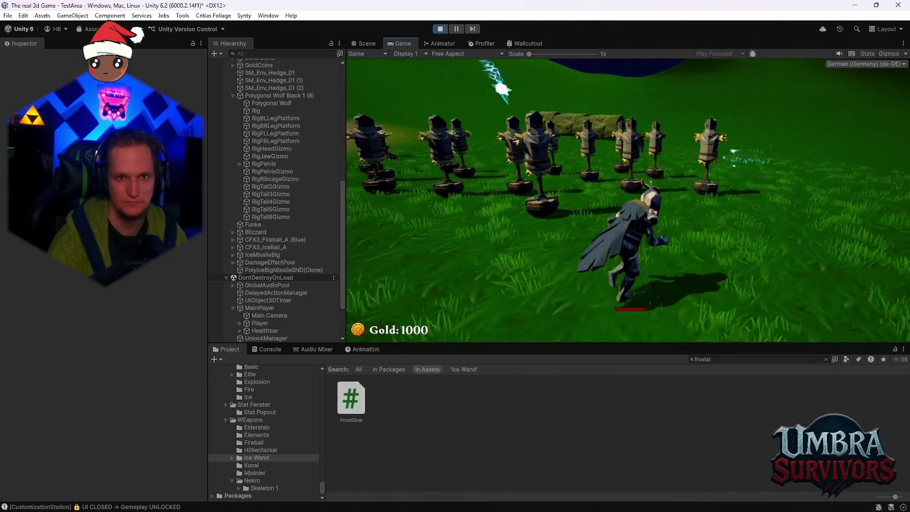
key("a")
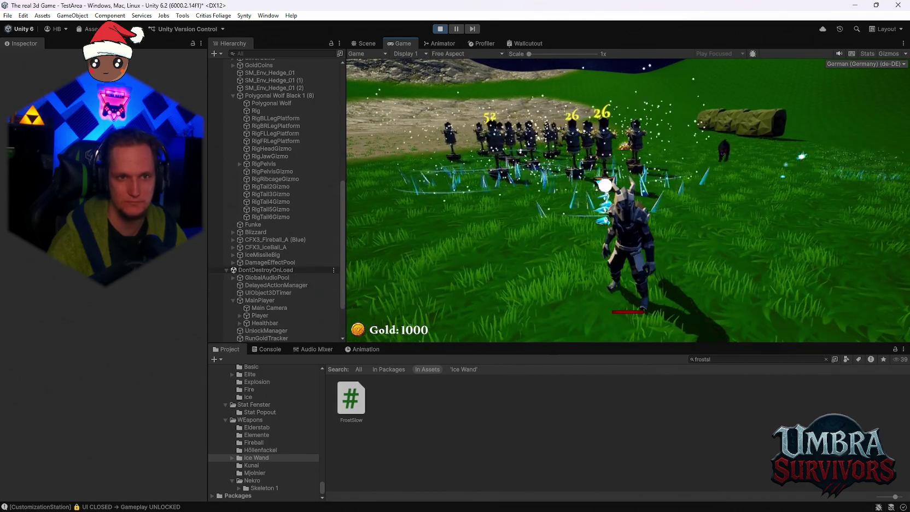
key("w")
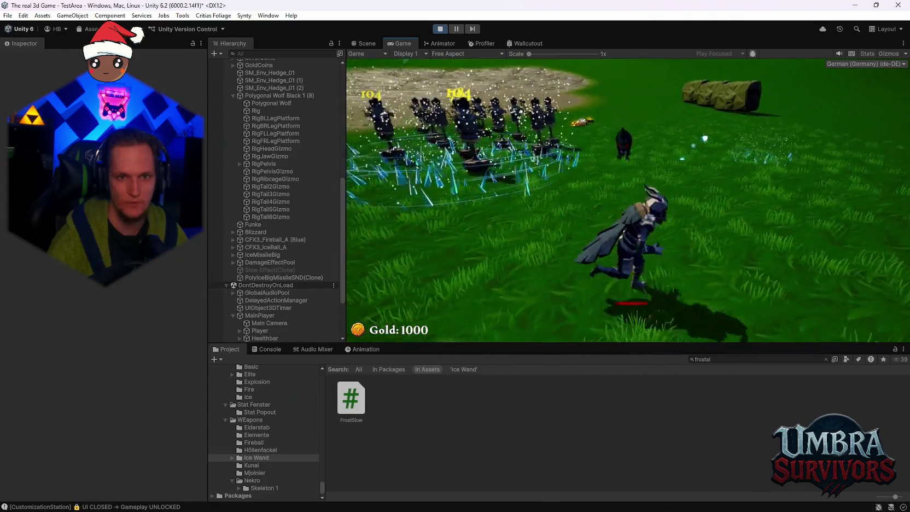
key("a")
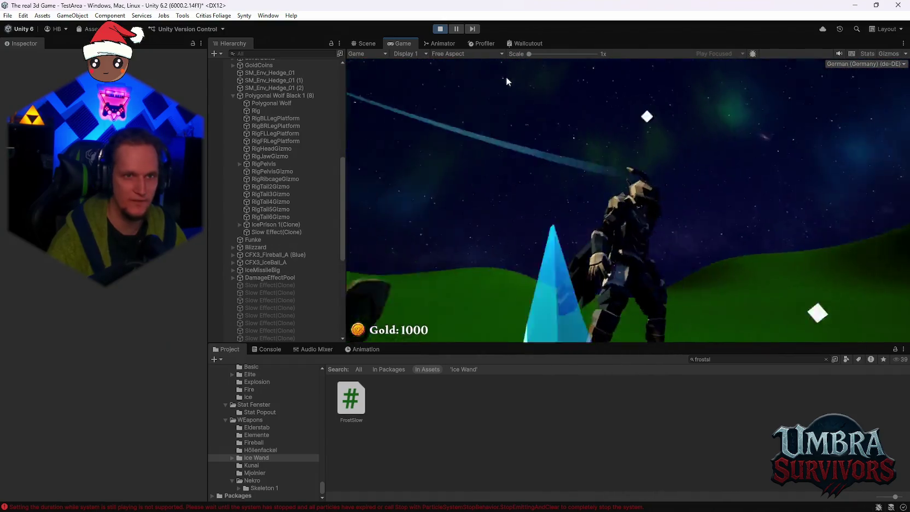
Step: Stop the play-test, read the particle duration error, clear the console, and show the FrostSlow asset result
left_click(439, 29)
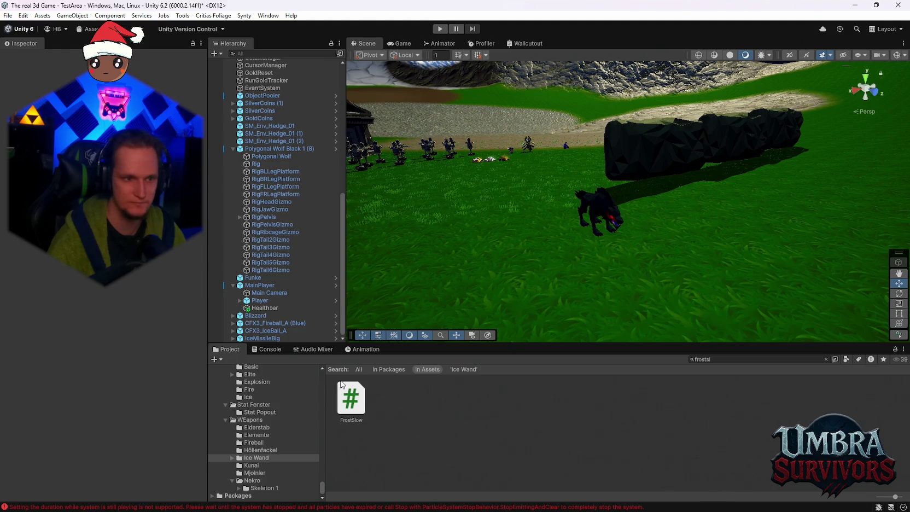
left_click(263, 349)
left_click(375, 447)
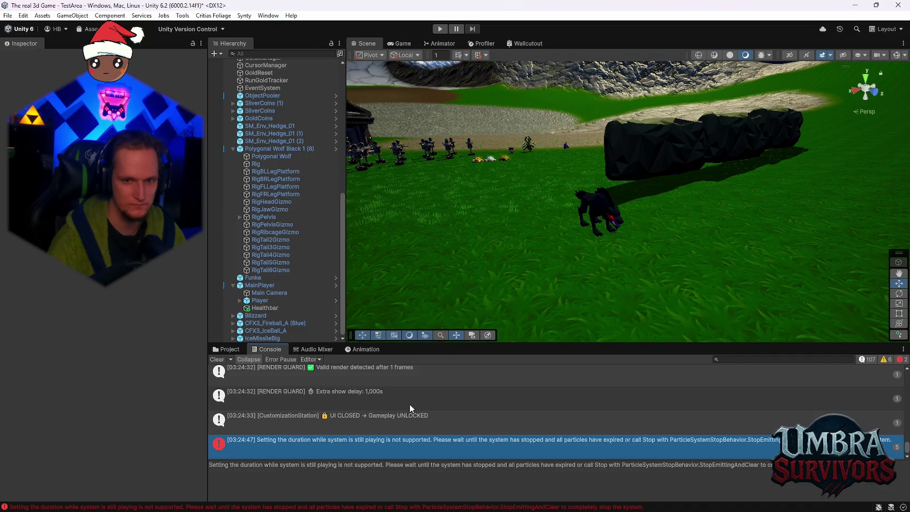
left_click(216, 360)
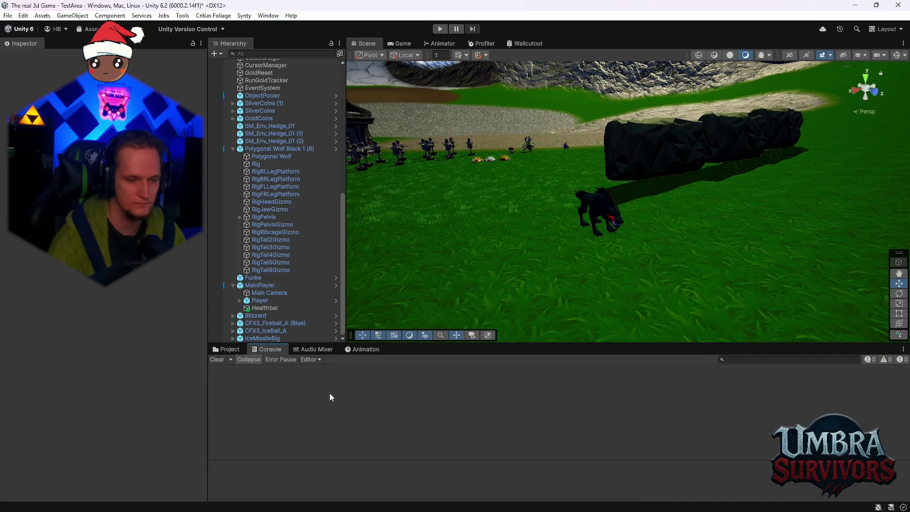
left_click(236, 350)
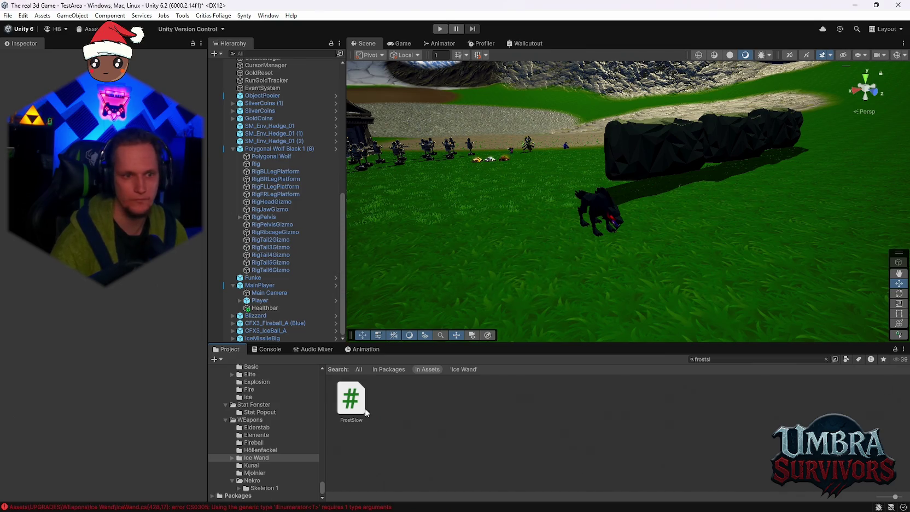
Step: Show the details of the CS0305 error for IceWand.cs line 428 in the Console
left_click(276, 348)
left_click(351, 381)
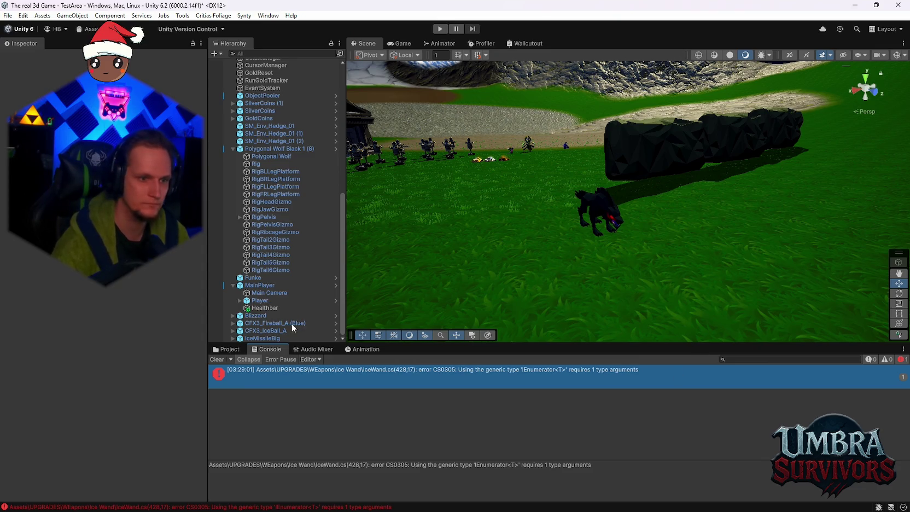
Step: Inspect the wolf's Freeze FX settings in the Ice Wand folder
left_click(226, 349)
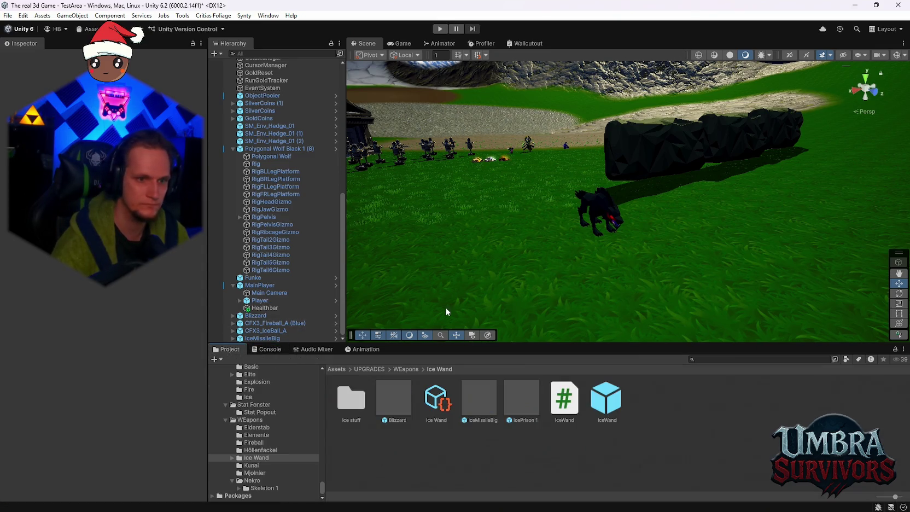
left_click(606, 216)
scroll(142, 301, "down", 10)
scroll(142, 301, "down", 8)
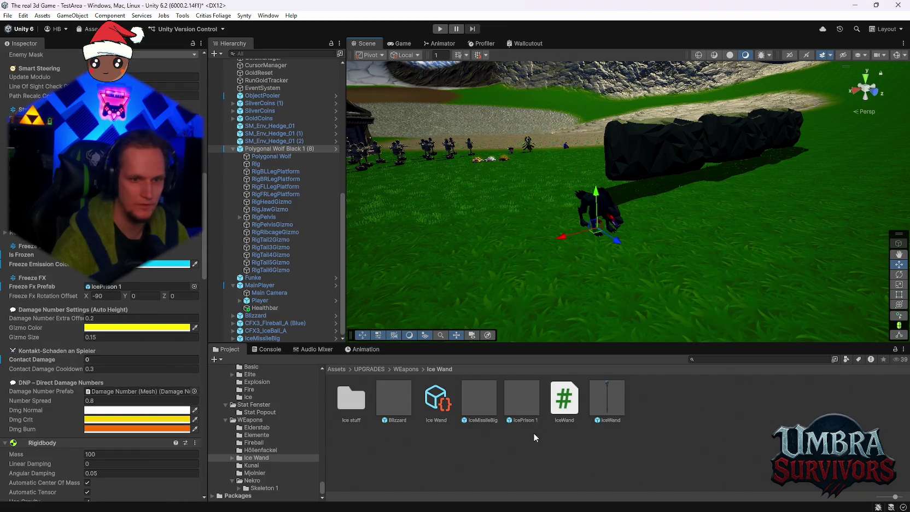
Step: Review the IcePrison 1 prefab settings, then enter Play mode with Ctrl+P
left_click(514, 408)
scroll(101, 219, "up", 10)
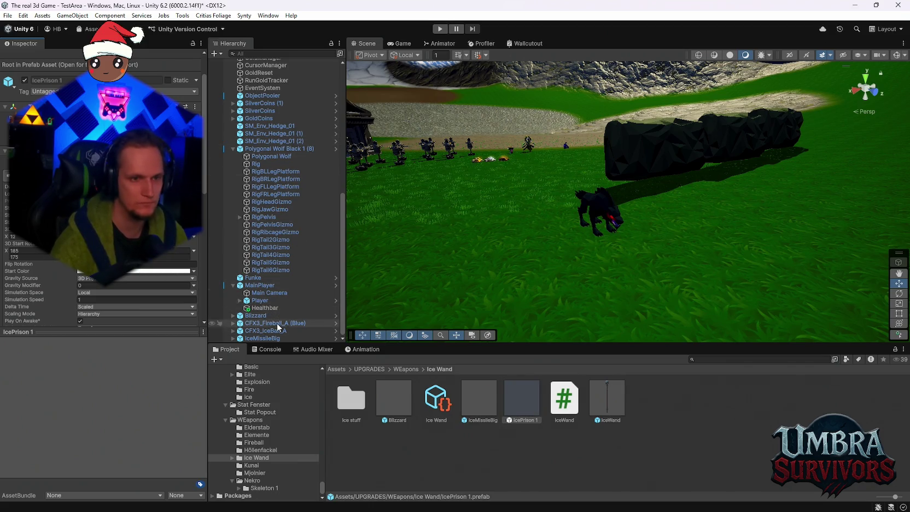
key("ctrl+p")
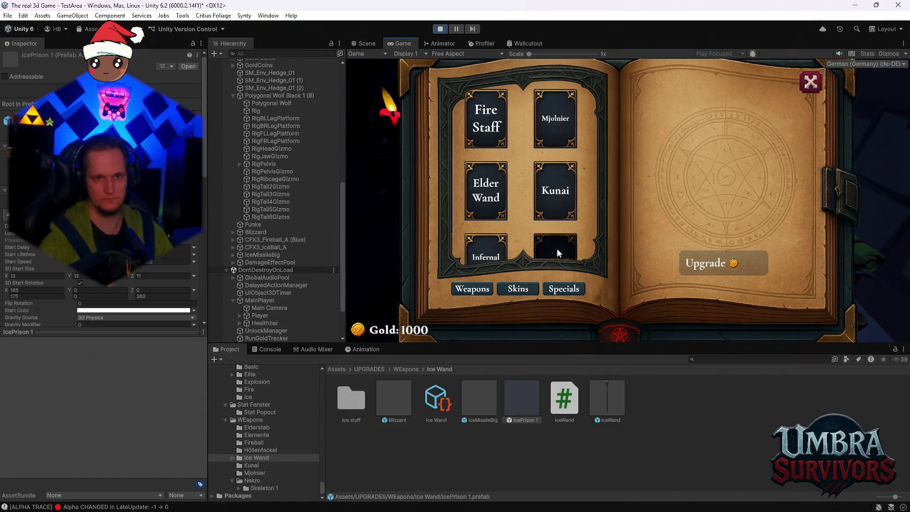
Step: Pick the Ice Wand, close the book to test its frost field on the horde, then stop playing
left_click(557, 249)
key("Escape")
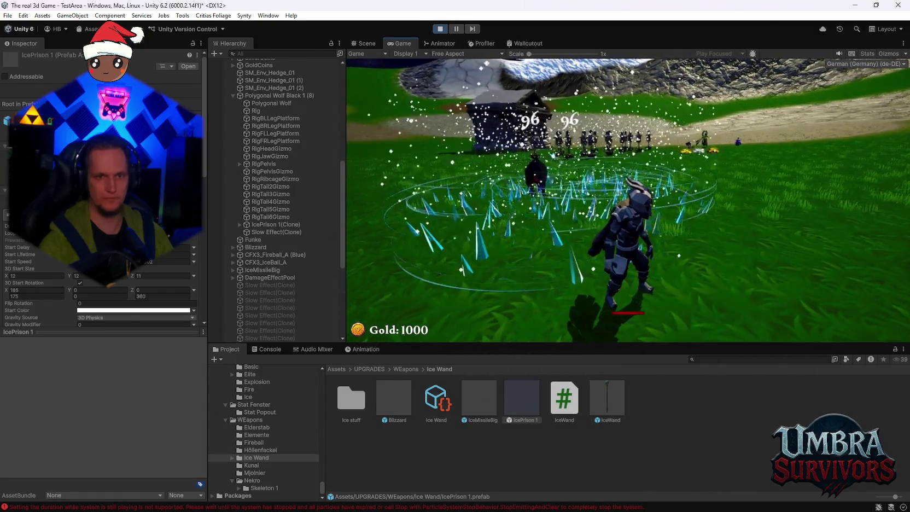
left_click(439, 29)
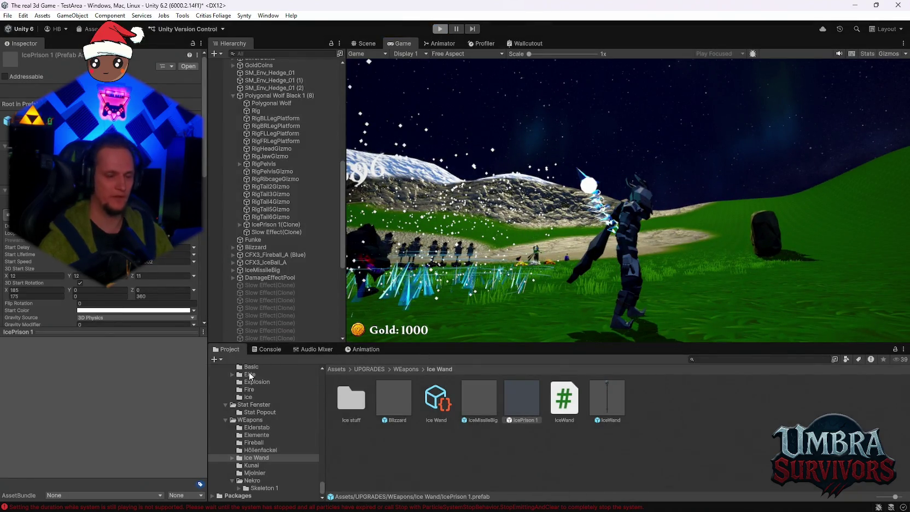
Step: Read the console errors about changing particle duration during play, then go back to the Ice Wand folder
left_click(268, 349)
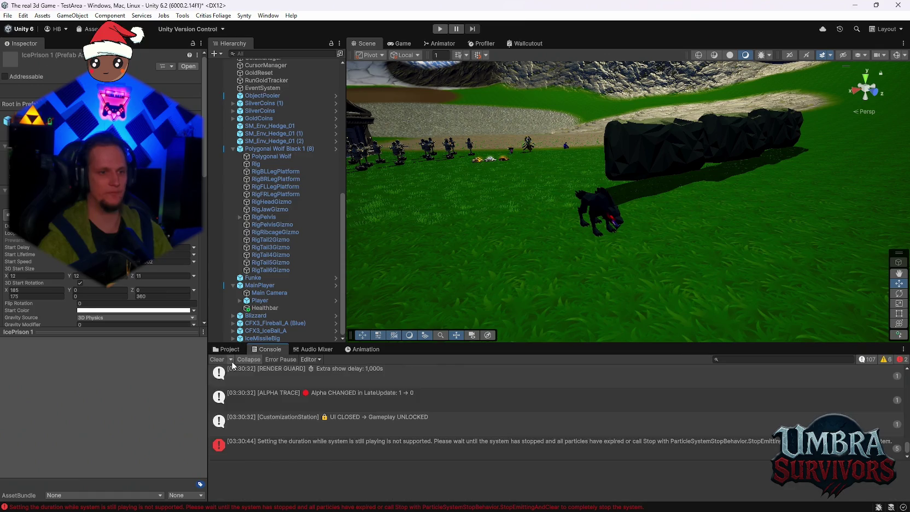
left_click(231, 350)
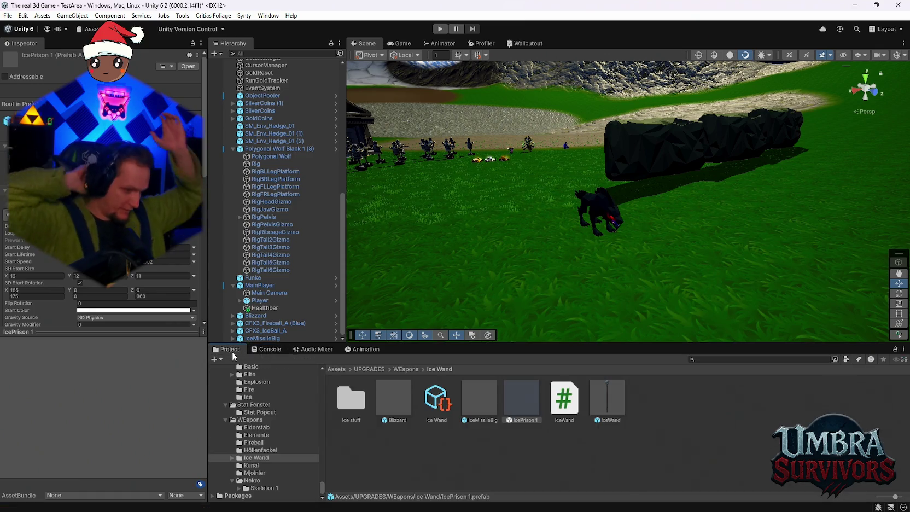